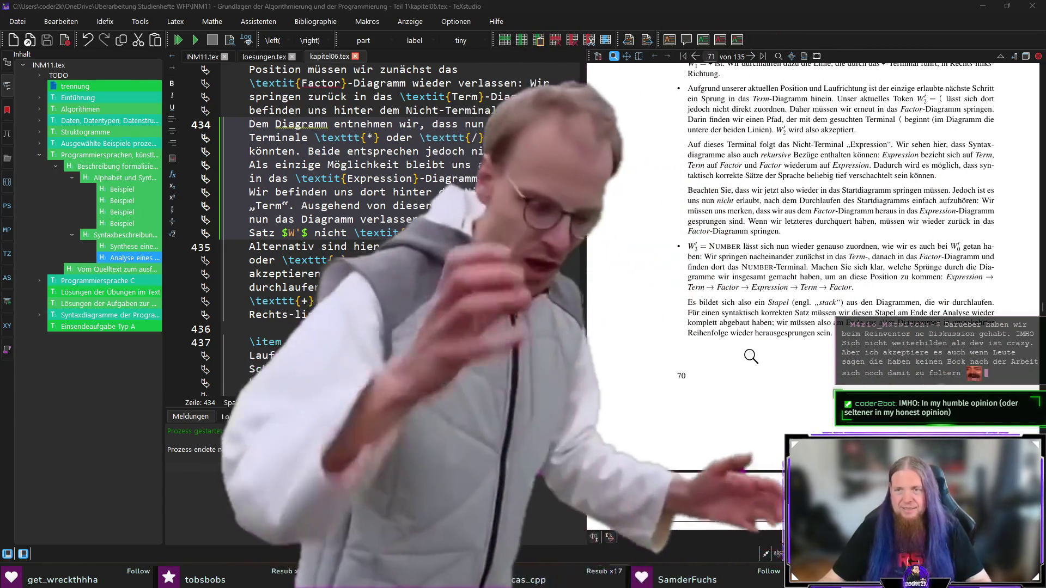
scroll(781, 360, down, 3)
scroll(622, 327, up, 1)
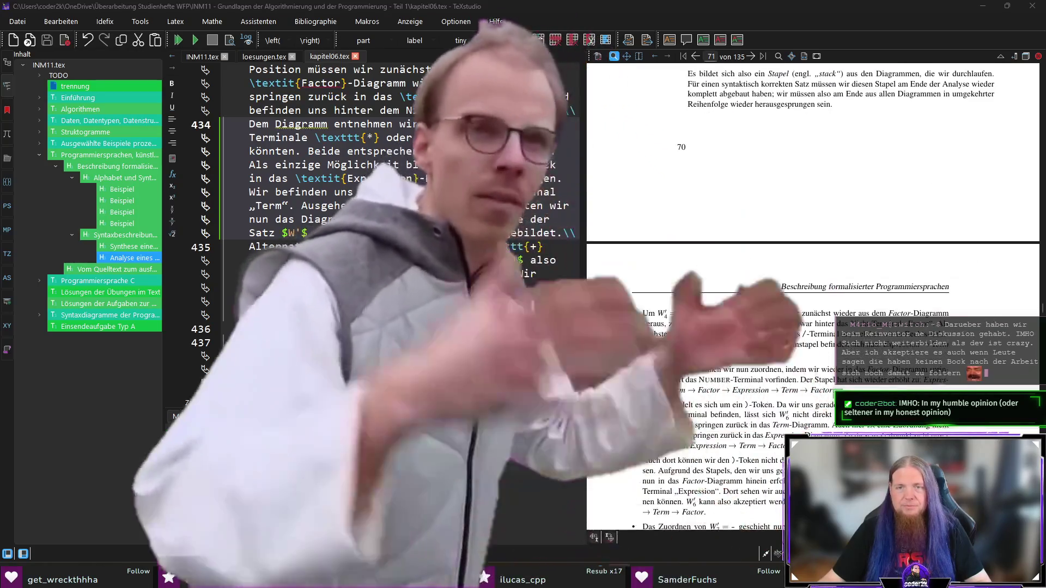
scroll(621, 327, down, 3)
scroll(622, 327, down, 1)
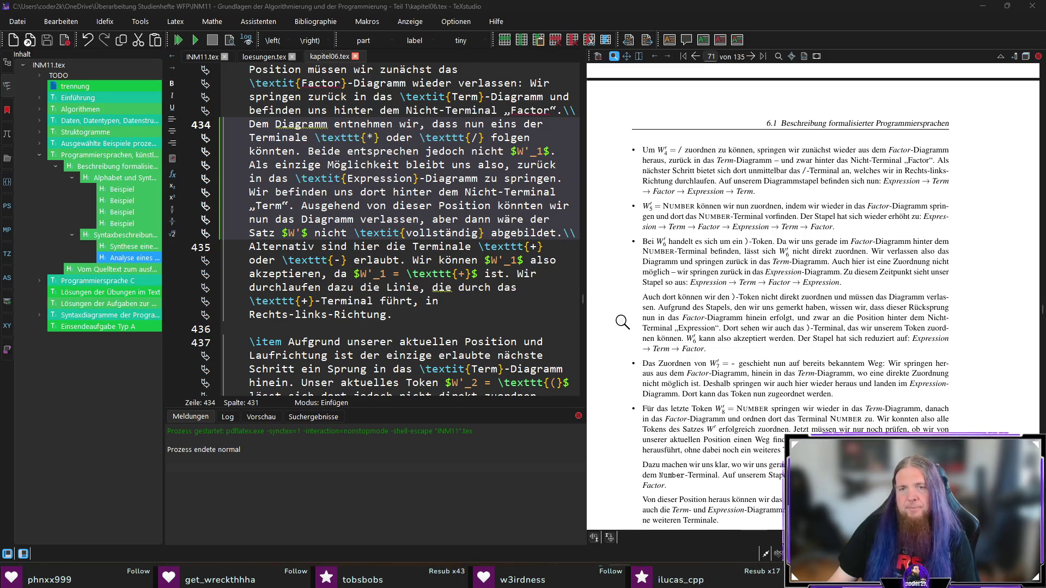
scroll(615, 307, down, 2)
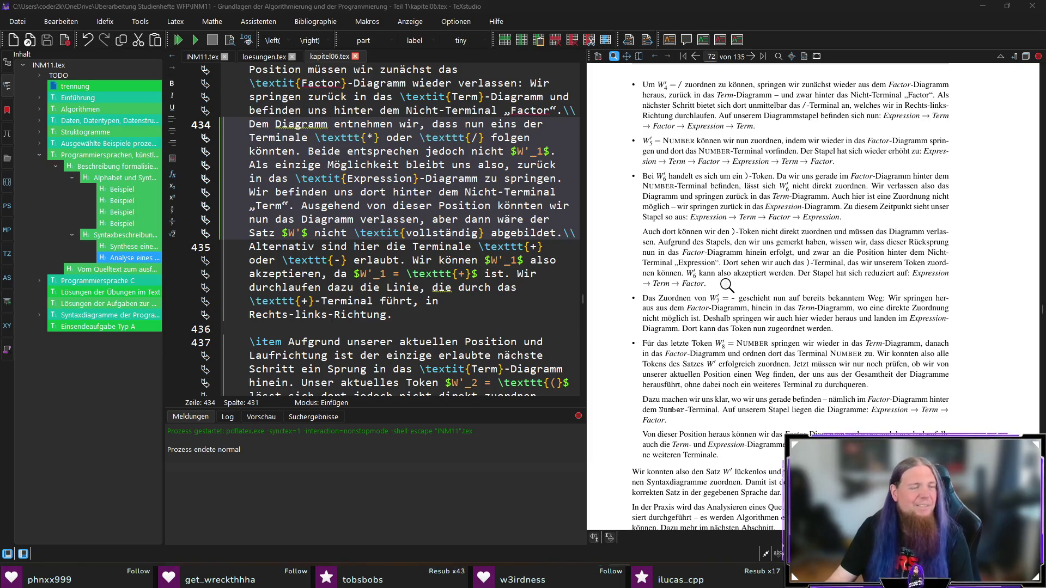
scroll(915, 273, down, 1)
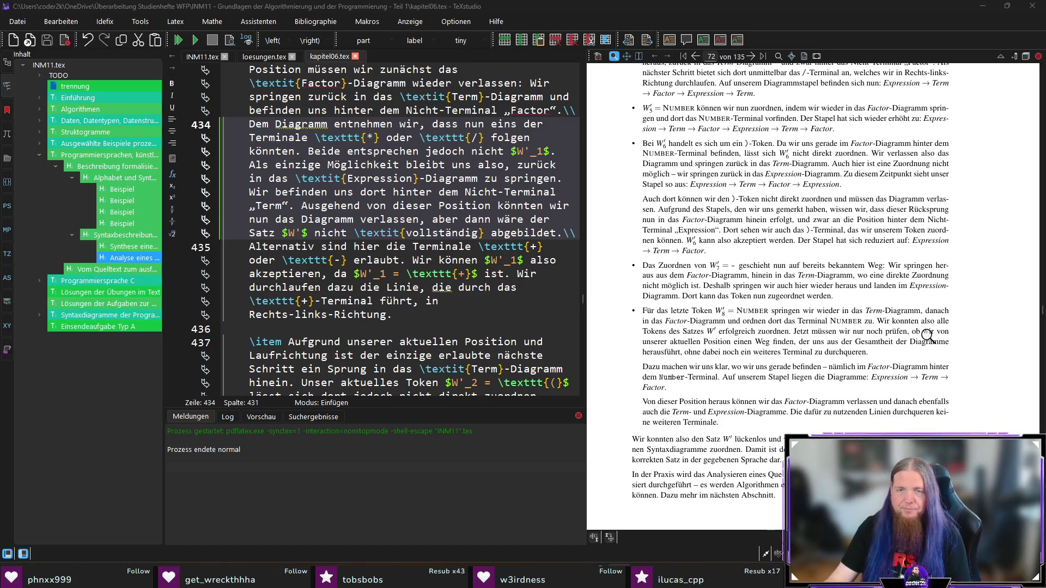
Magnify the closing paragraphs after the token walkthrough on page 72 in the preview
click(728, 297)
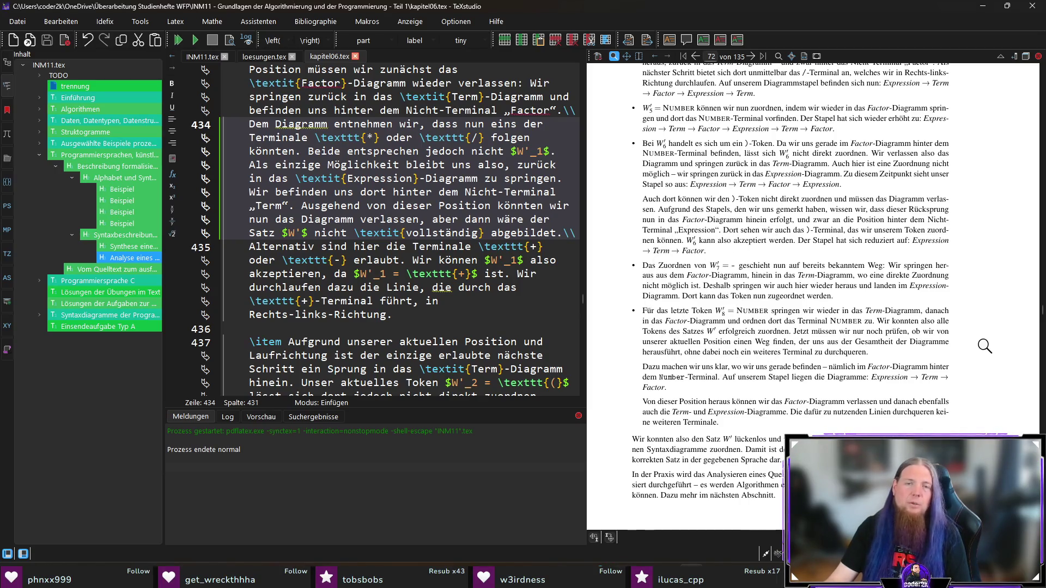
scroll(984, 346, down, 1)
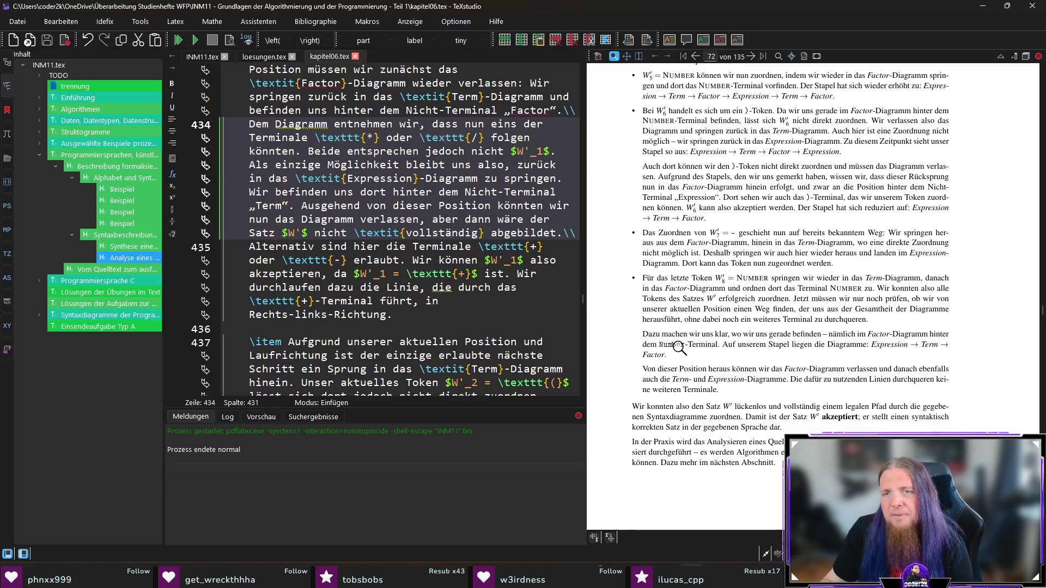
Replace \texttt with \tokenclass around Number at line 459 and recompile
ctrl+click(653, 345)
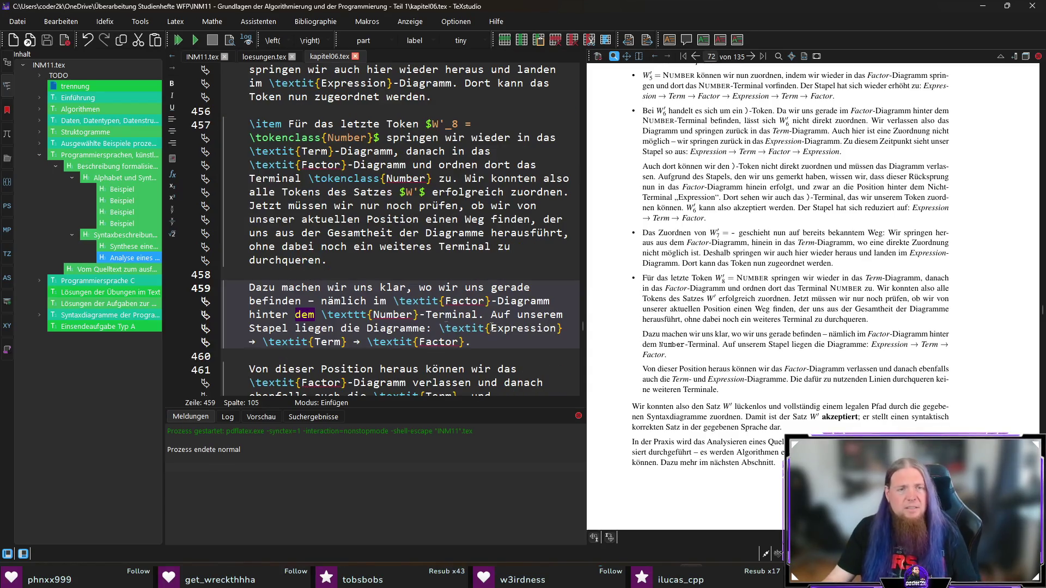
double_click(348, 314)
text(e)
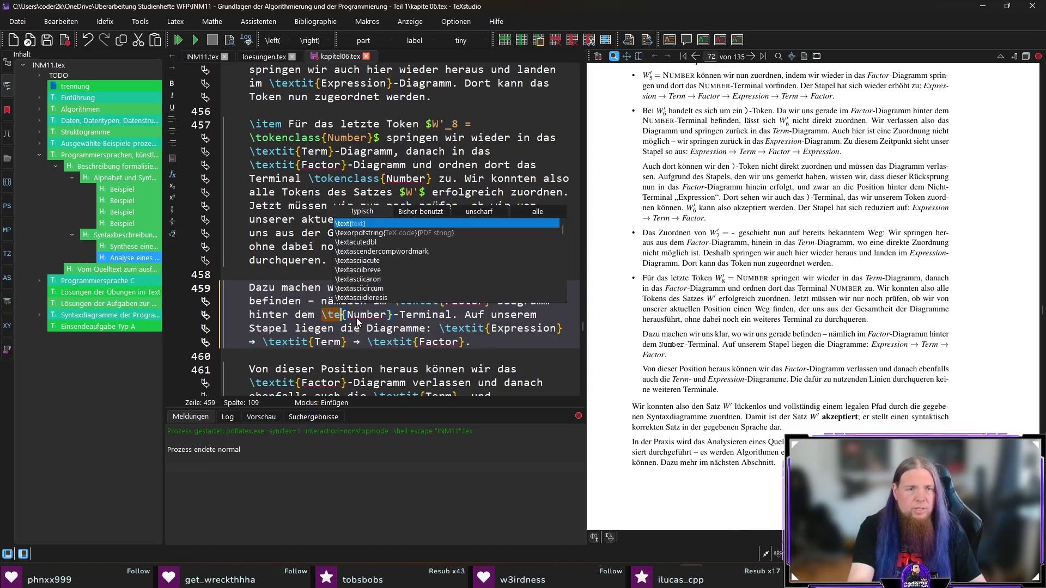
text(okenclass)
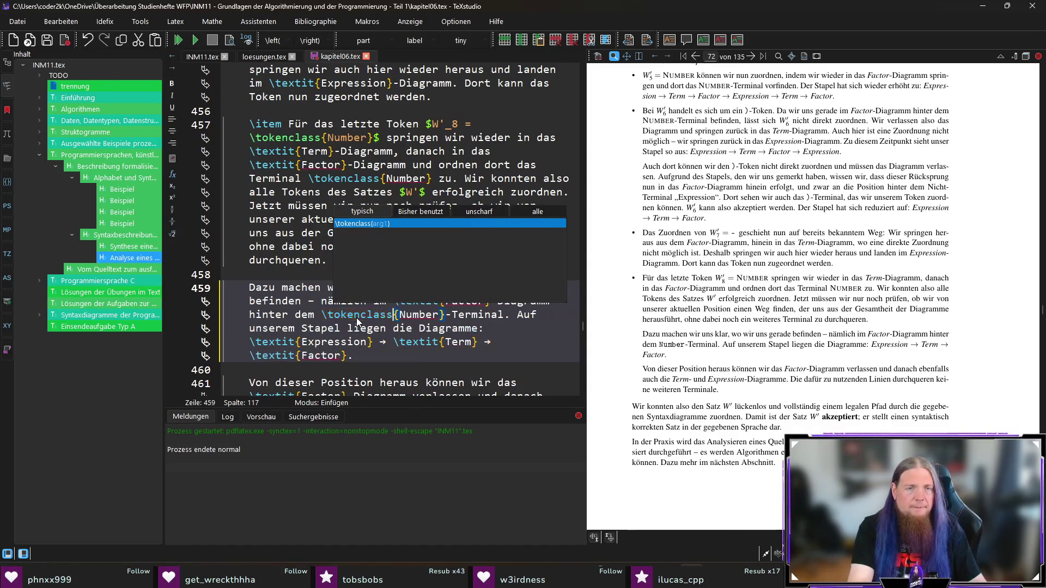
key(F5)
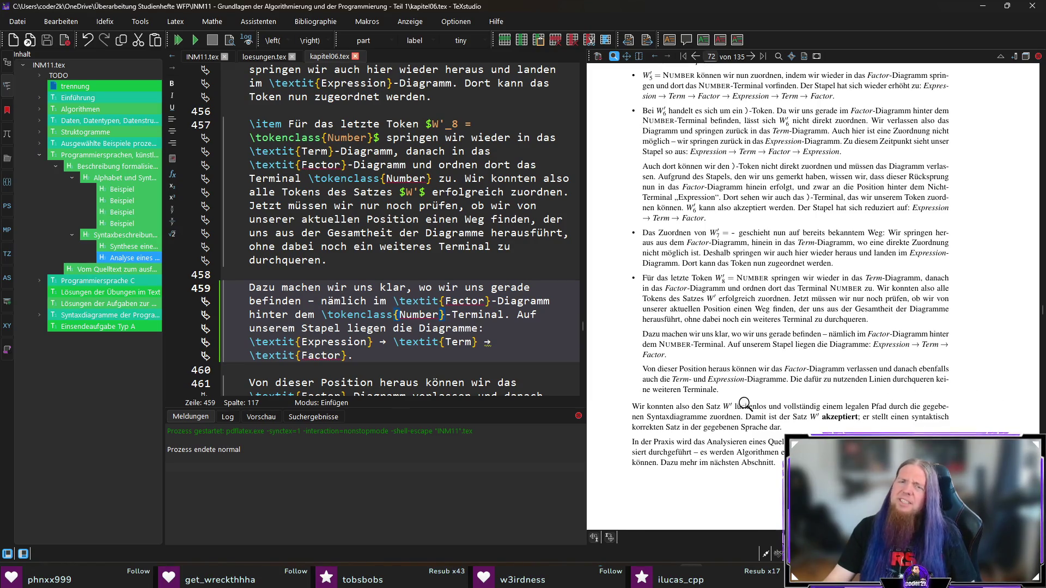
Replace 'heraus' with 'ausgehend' at line 461 and recompile the preview
ctrl+click(720, 369)
double_click(399, 315)
text(ausgeh)
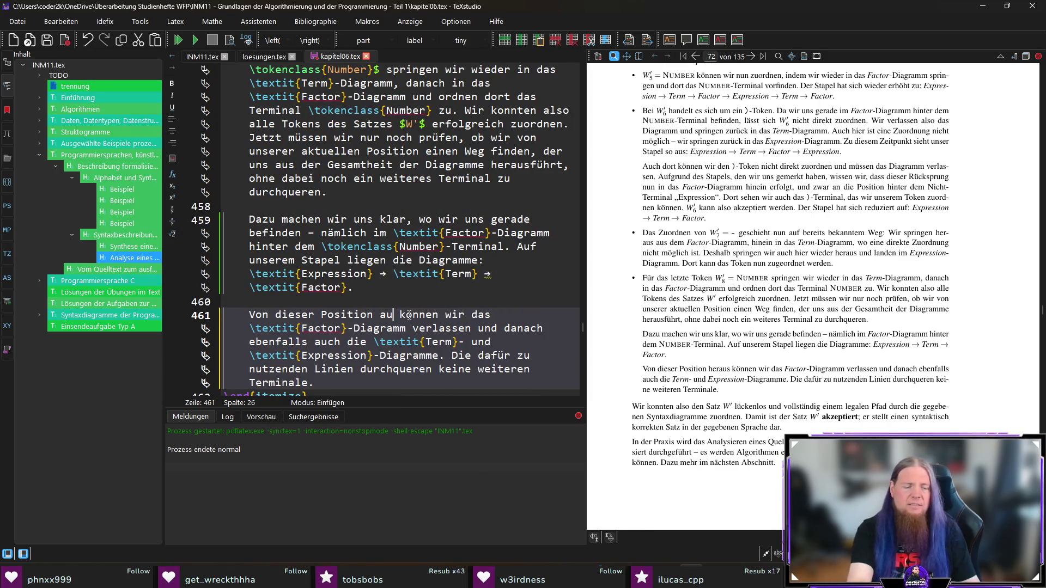
text(end)
key(F5)
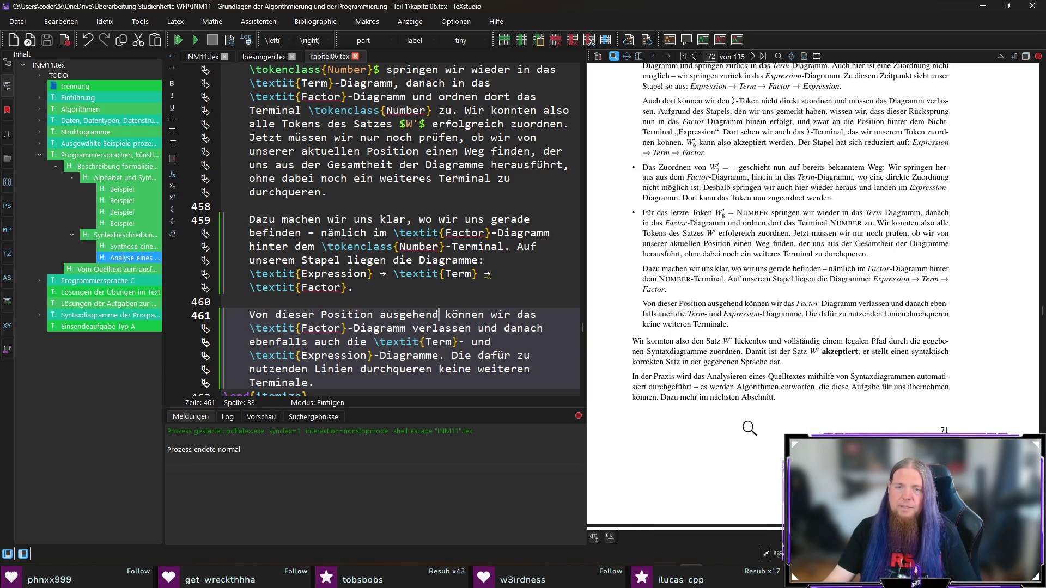
scroll(703, 418, down, 5)
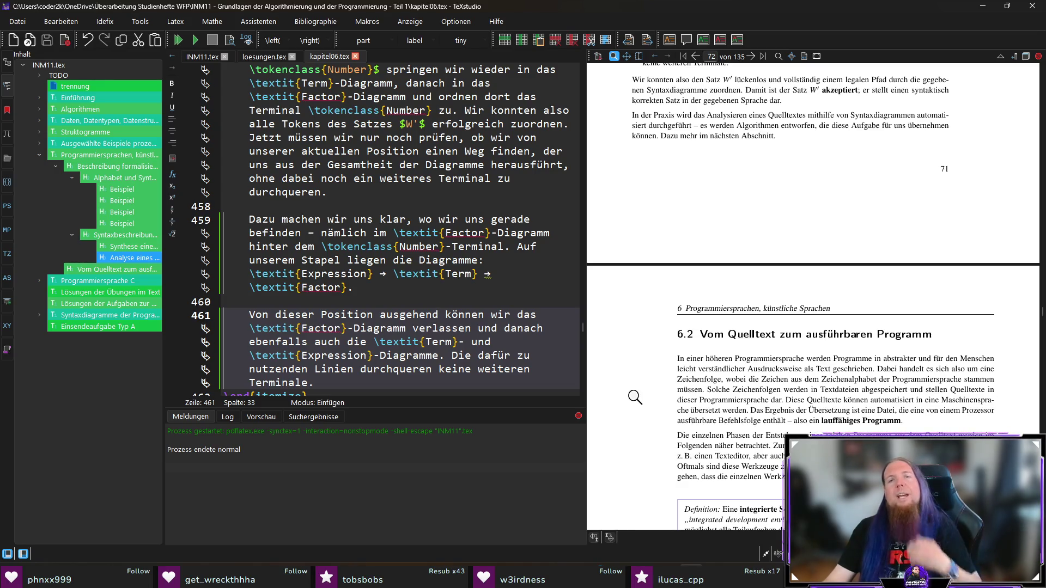
scroll(636, 398, down, 3)
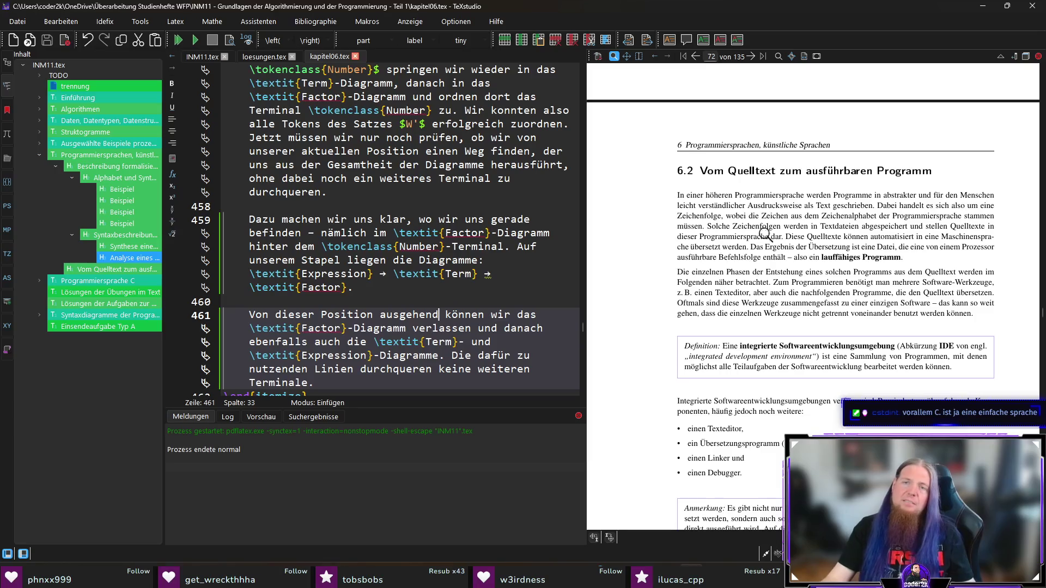
Delete 'eine' before Maschinensprache at line 470, save the chapter and recompile
ctrl+click(932, 237)
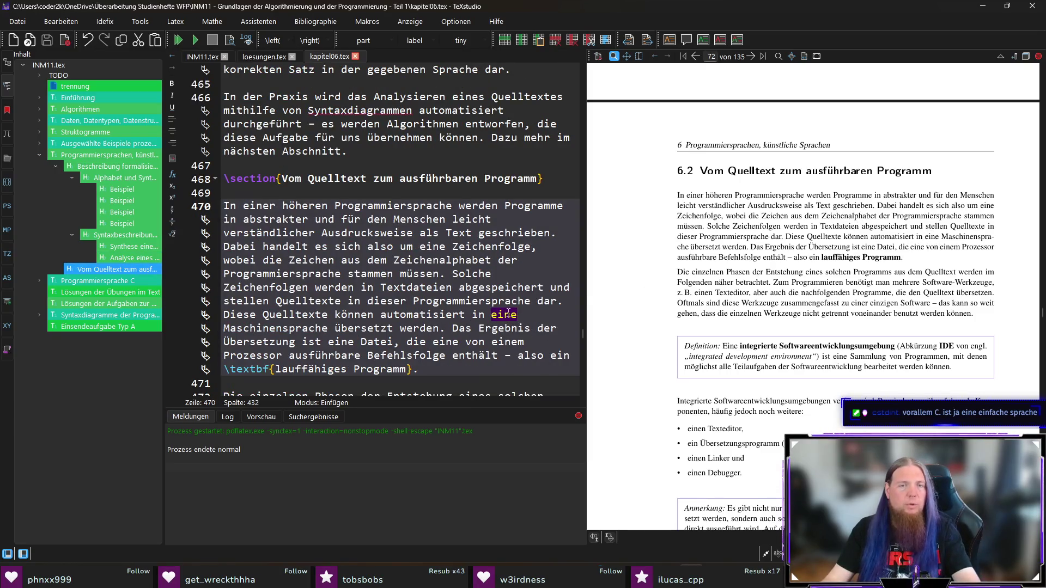
key(ctrl+s)
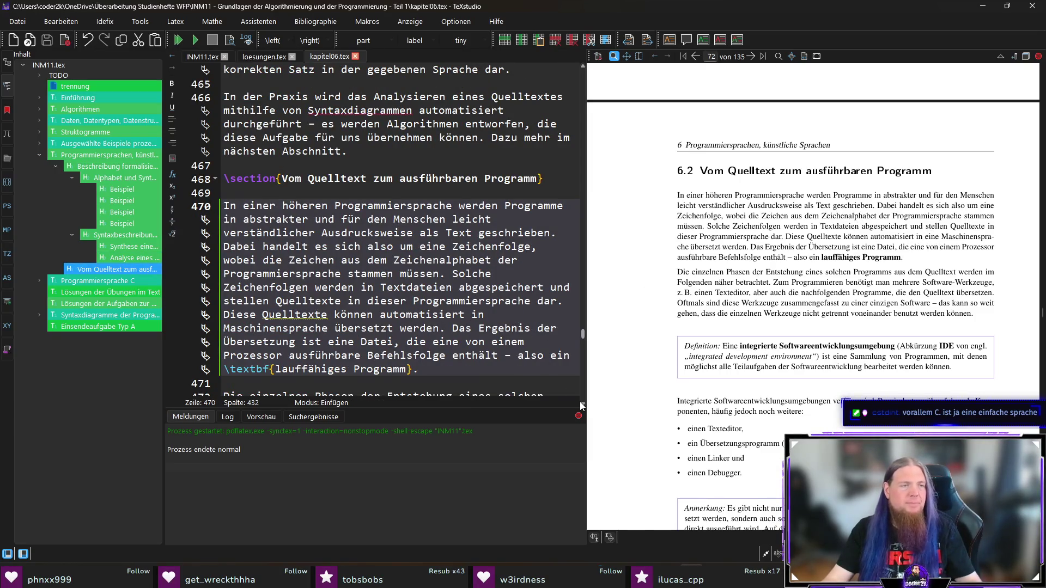
key(F5)
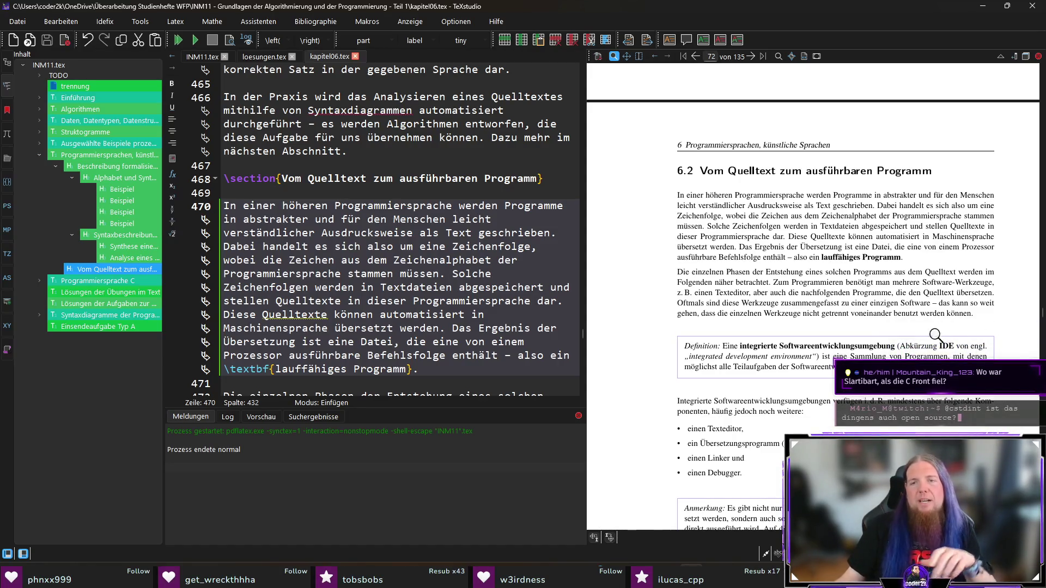
scroll(932, 344, down, 2)
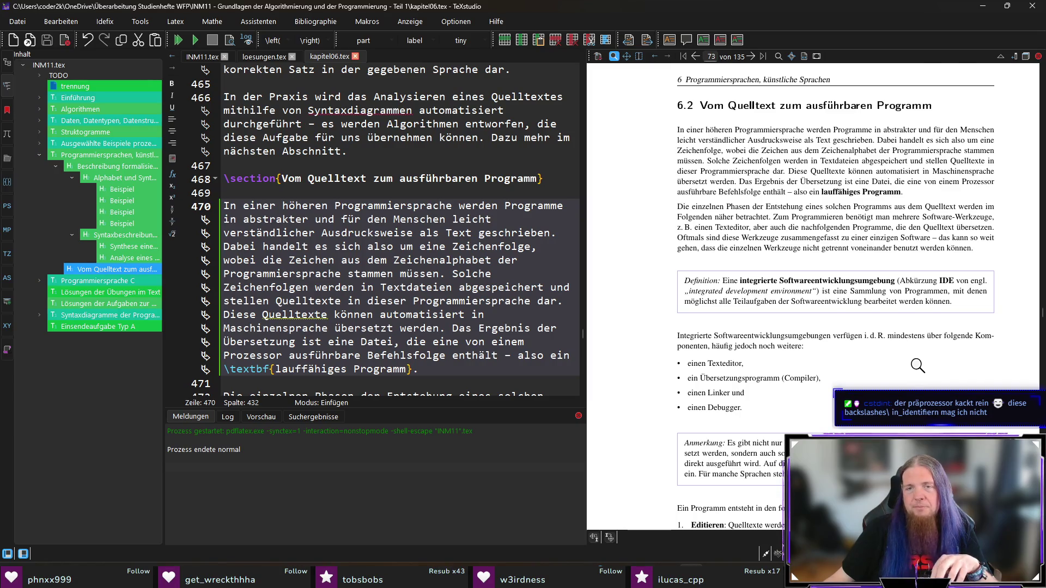
scroll(912, 366, down, 3)
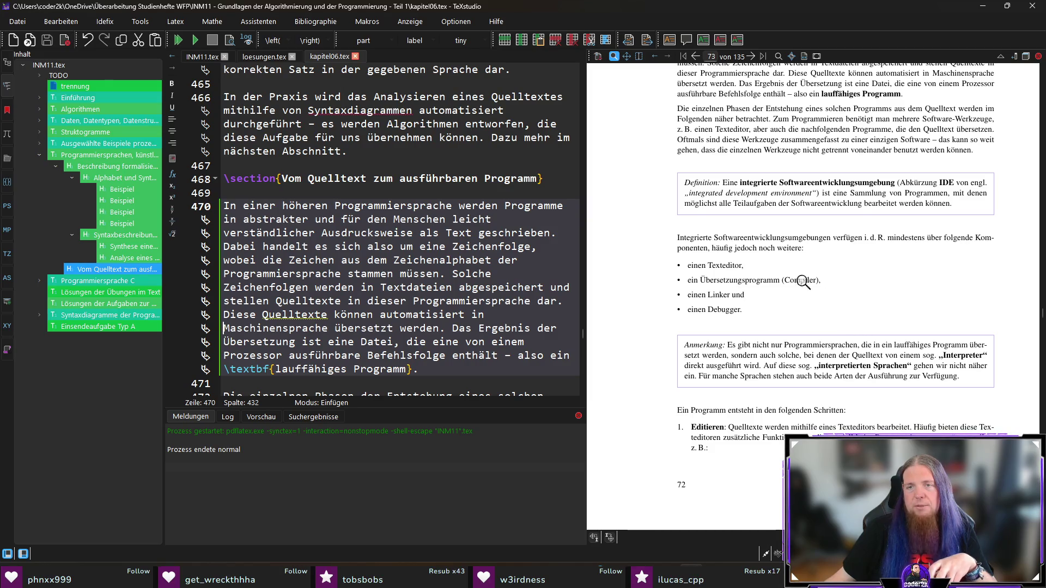
scroll(768, 302, down, 3)
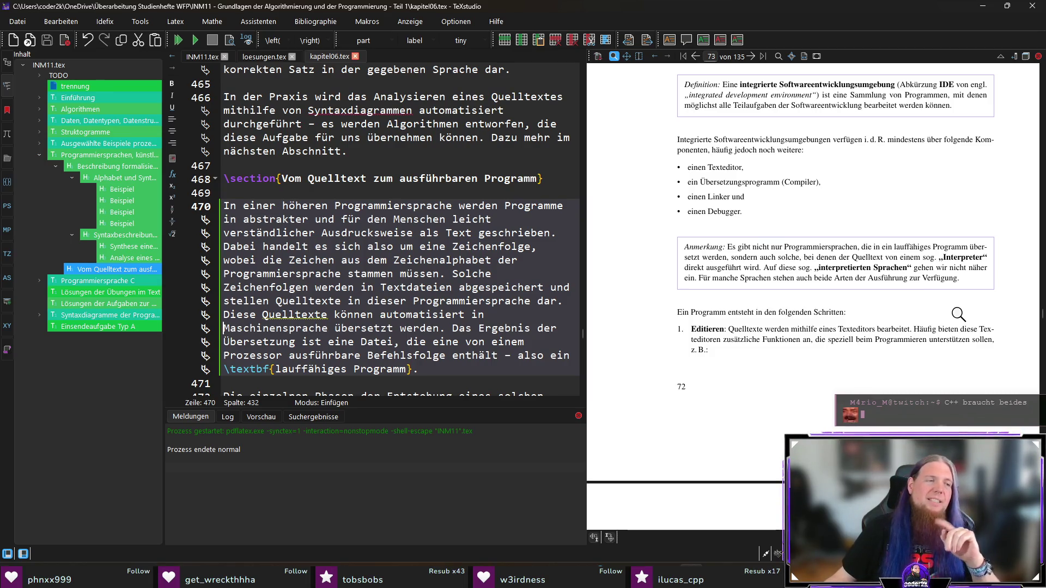
scroll(869, 364, down, 2)
scroll(869, 363, down, 1)
scroll(848, 299, down, 1)
scroll(927, 292, up, 1)
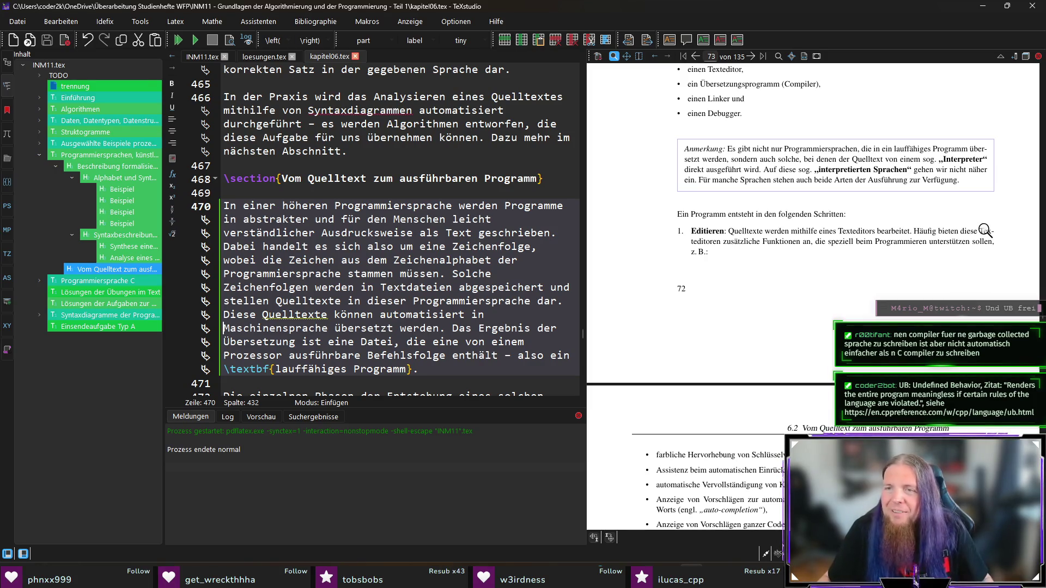
Copy 'Texteditoren' from the Editieren item at line 494 and switch to the hyphenation file
ctrl+click(986, 232)
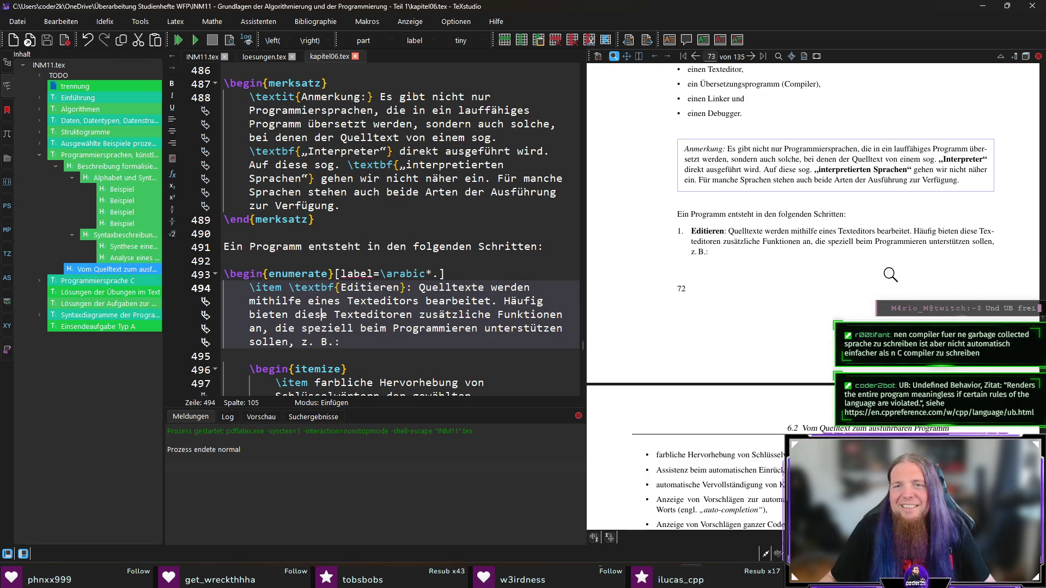
double_click(384, 315)
key(ctrl+c)
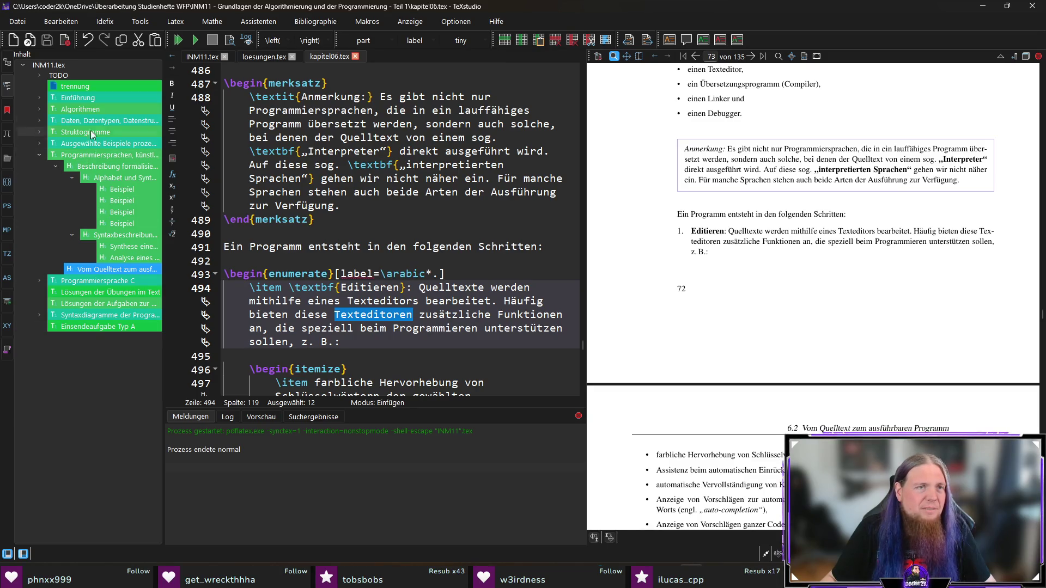
click(86, 87)
scroll(244, 187, down, 12)
Add the entry Text-e-di-to-ren after line 56 of trennung.tex and save it
click(347, 358)
key(Return)
key(ctrl+v)
key(Left)
key(Left)
key(Left)
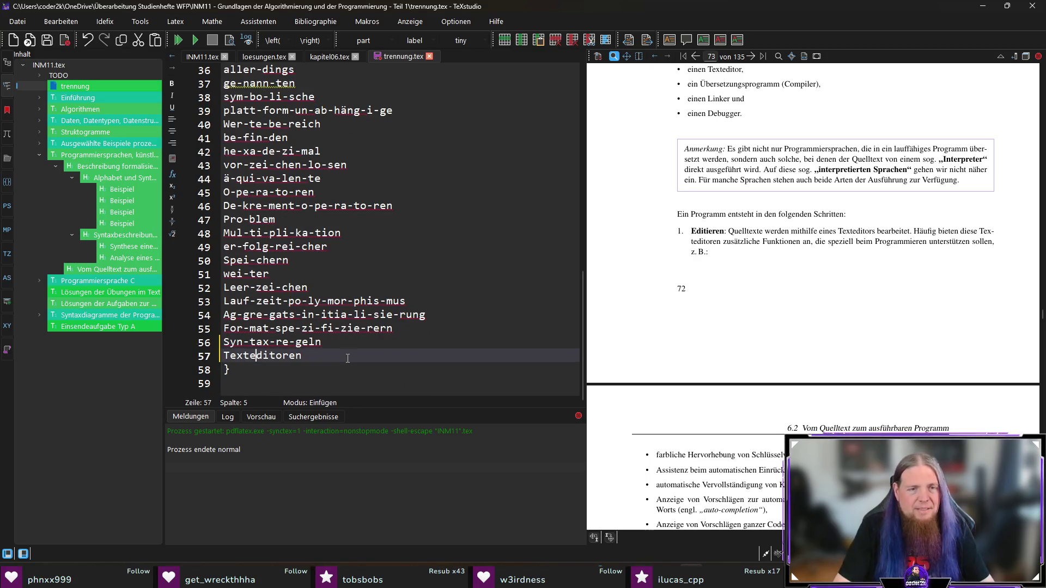
key(Left)
text(-)
key(Right)
text(-e)
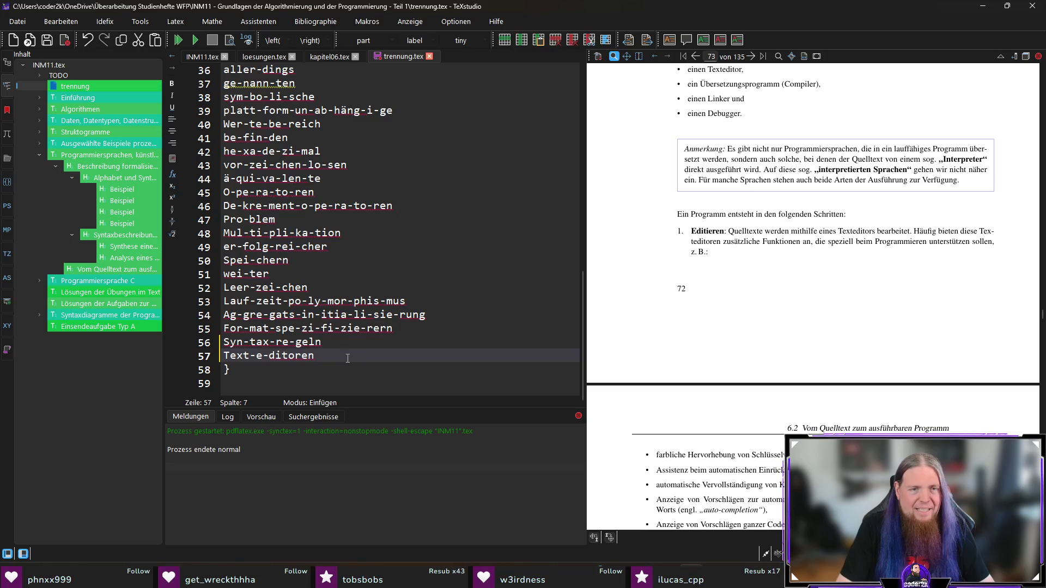
text(-)
key(Right)
key(Right)
text(-)
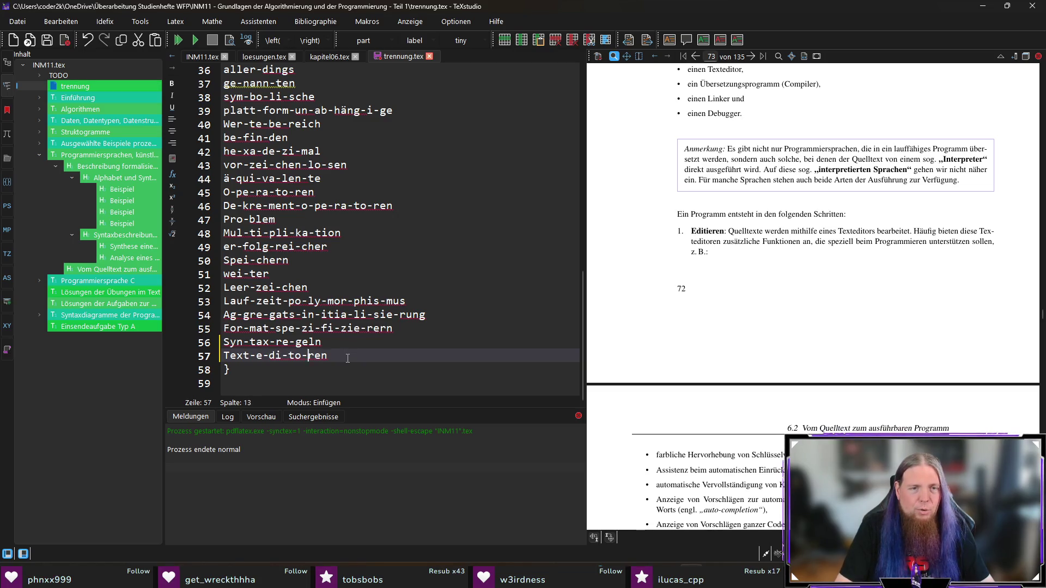
key(ctrl+s)
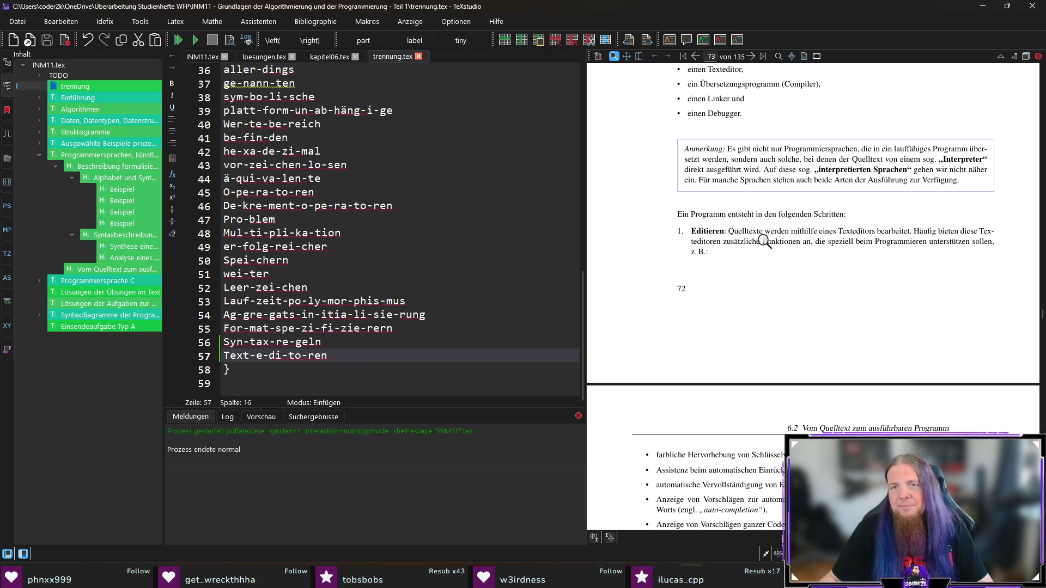
Return to the Texteditoren passage in kapitel06.tex and recompile to check the hyphenation
ctrl+click(707, 242)
key(F5)
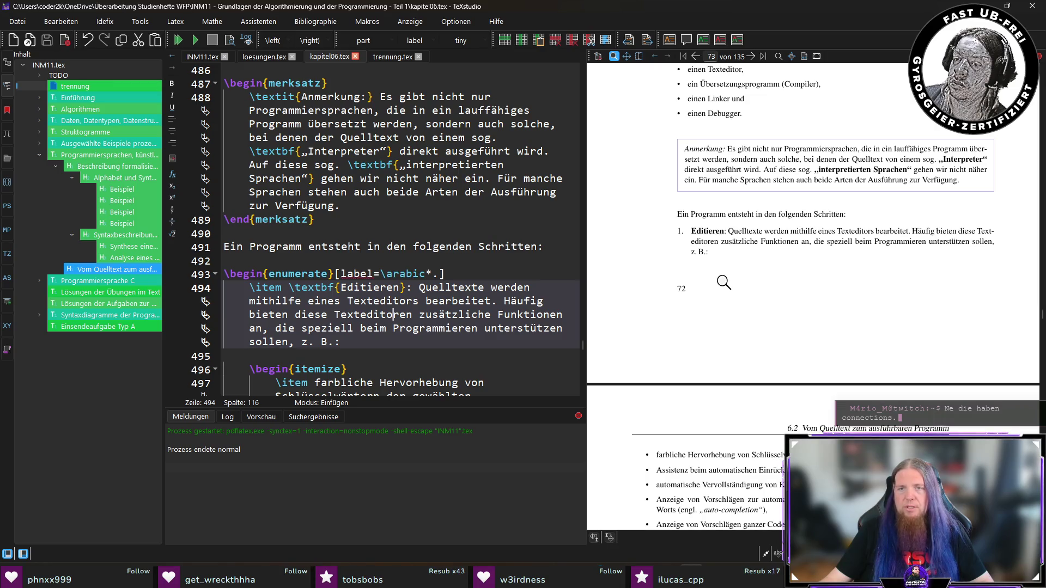
scroll(654, 314, down, 3)
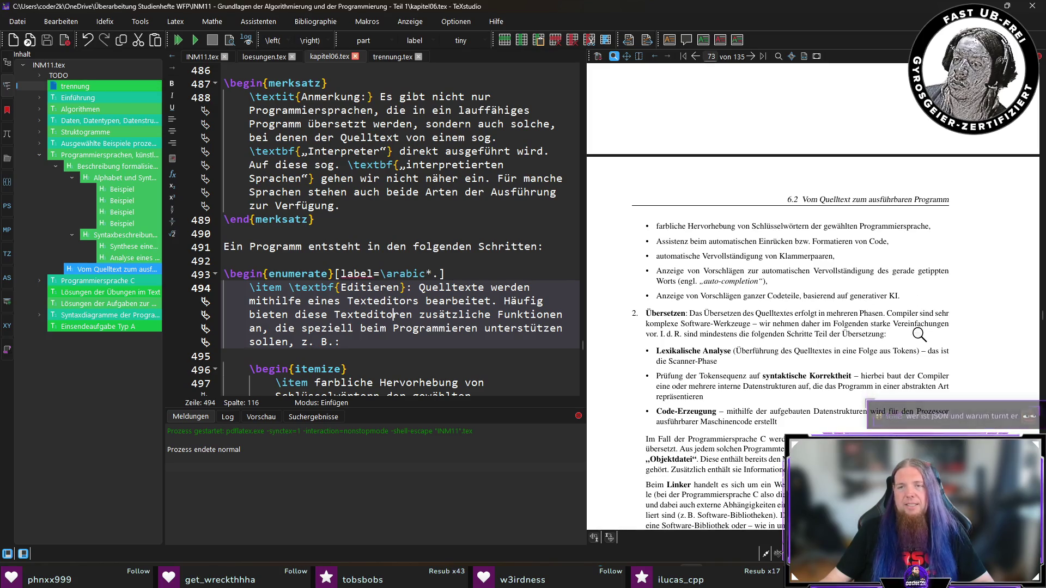
scroll(877, 303, down, 1)
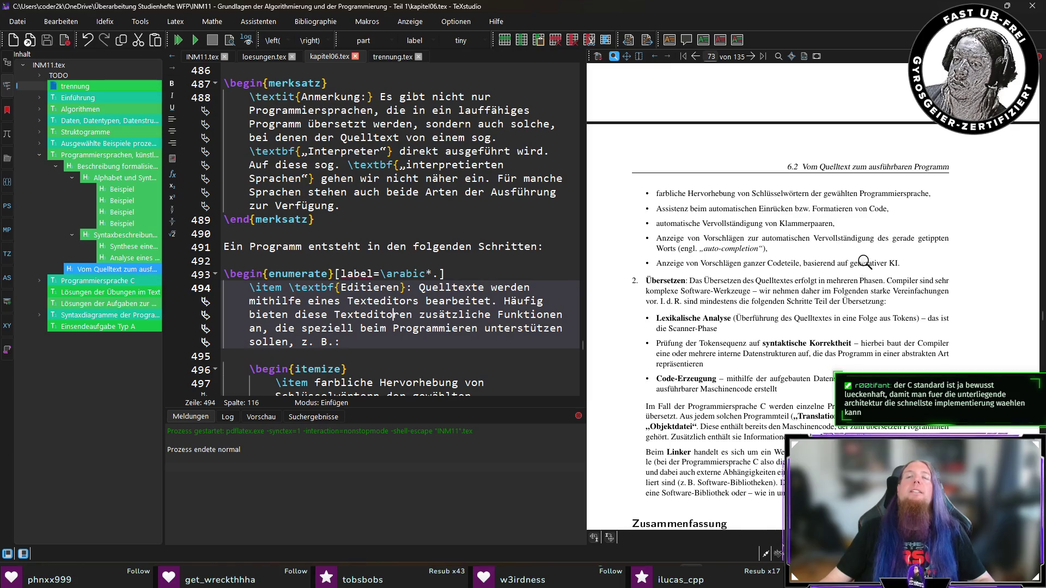
Change 'generativer KI.' to 'generativen Sprachmodellen.' at line 505, save and recompile
ctrl+click(860, 262)
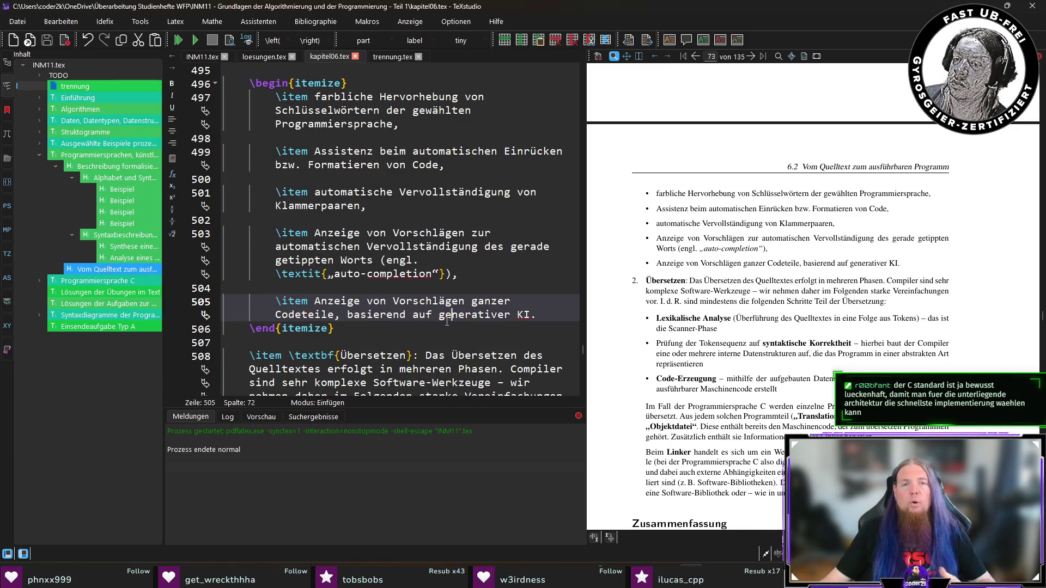
key(BackSpace)
key(BackSpace)
key(BackSpace)
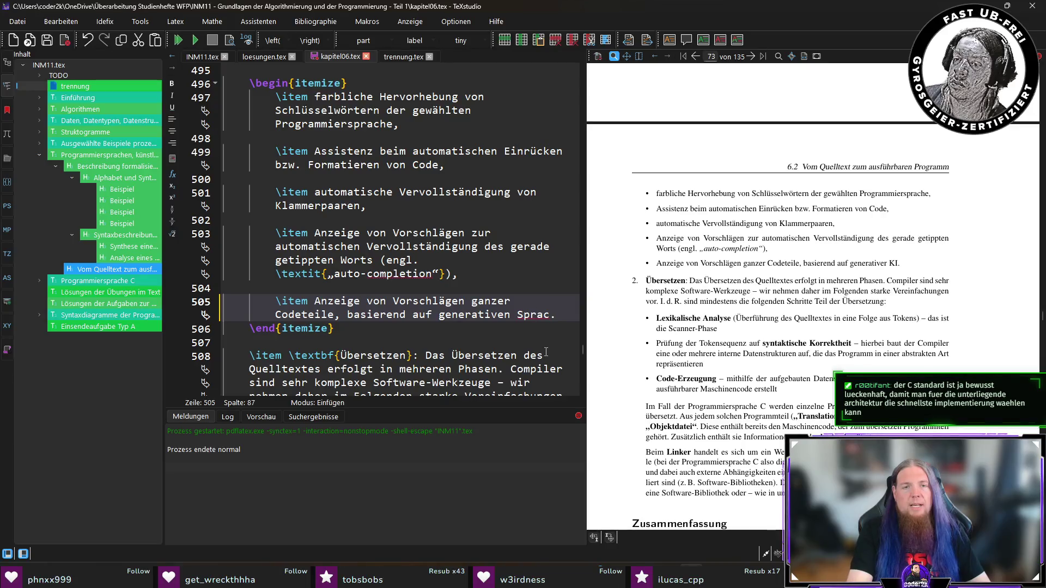
text(n Sprachmod)
text(.)
key(ctrl+s)
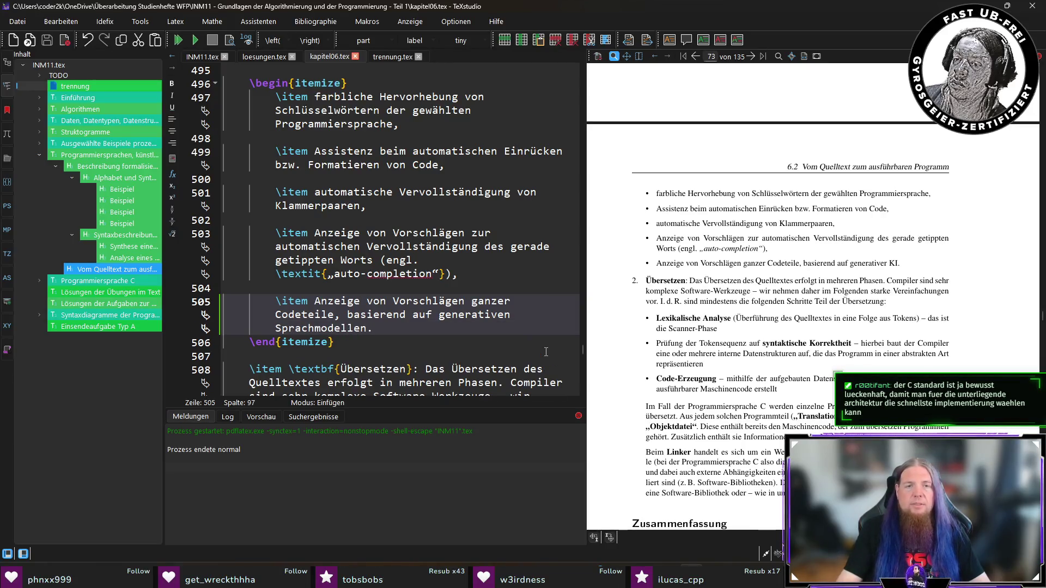
key(F5)
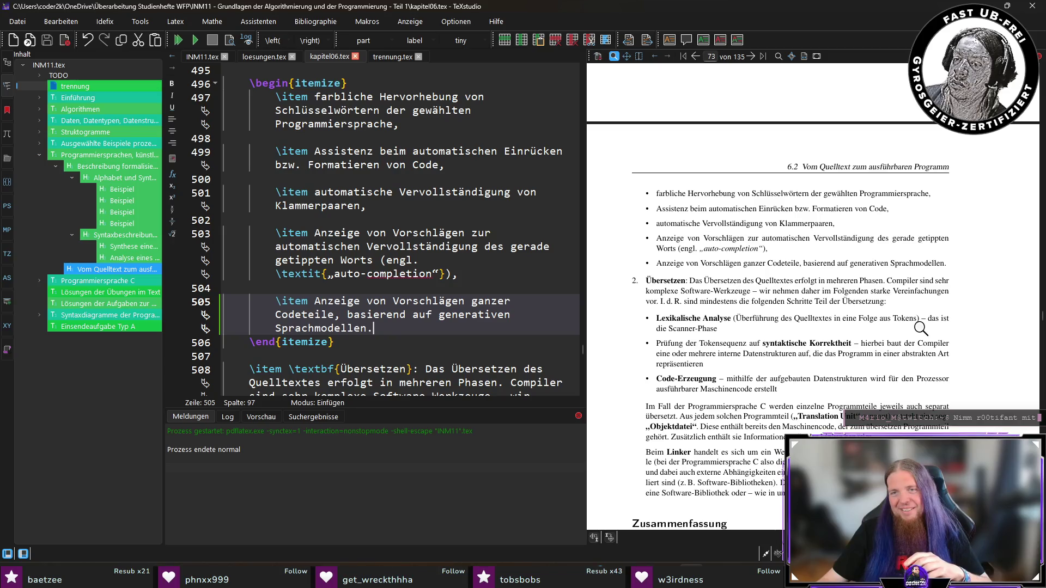
scroll(973, 291, down, 1)
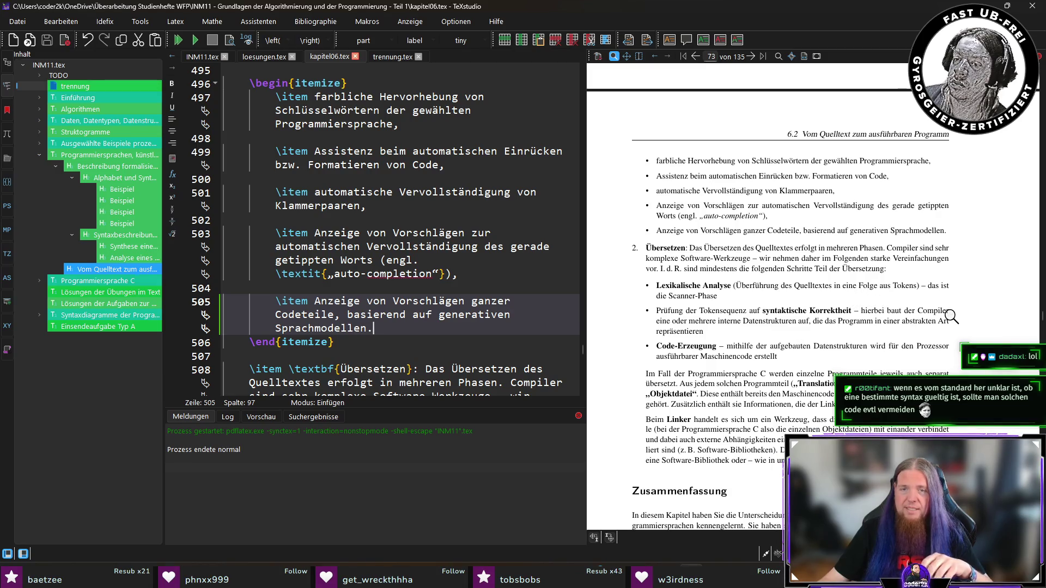
scroll(953, 319, down, 2)
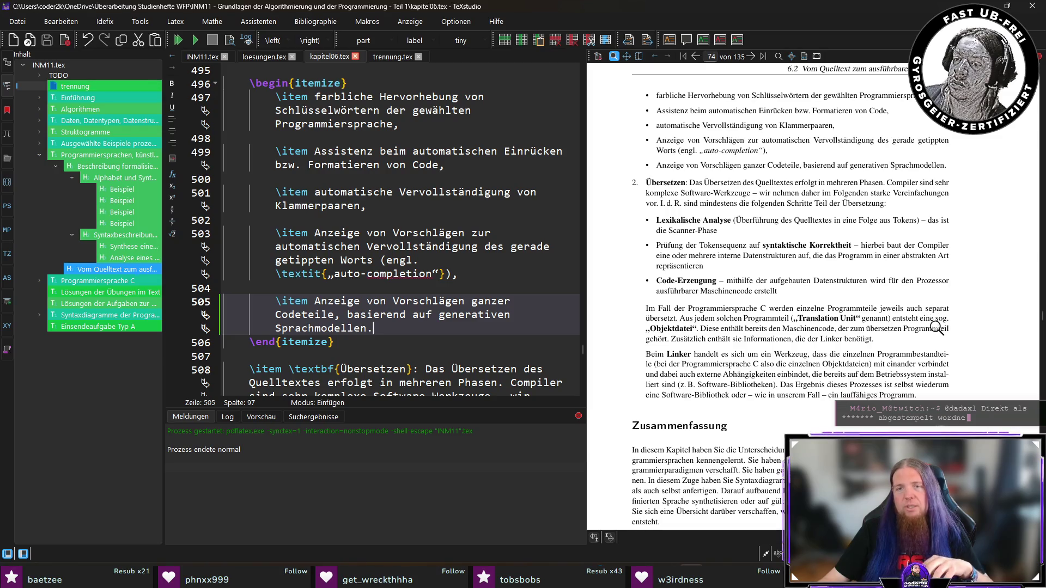
scroll(937, 329, down, 1)
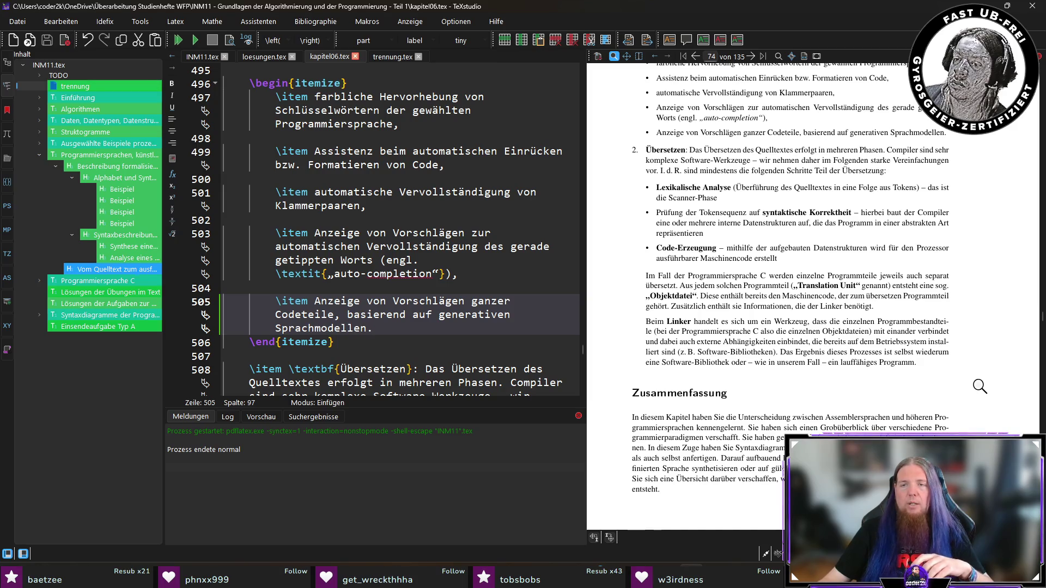
scroll(977, 384, down, 2)
scroll(947, 383, up, 1)
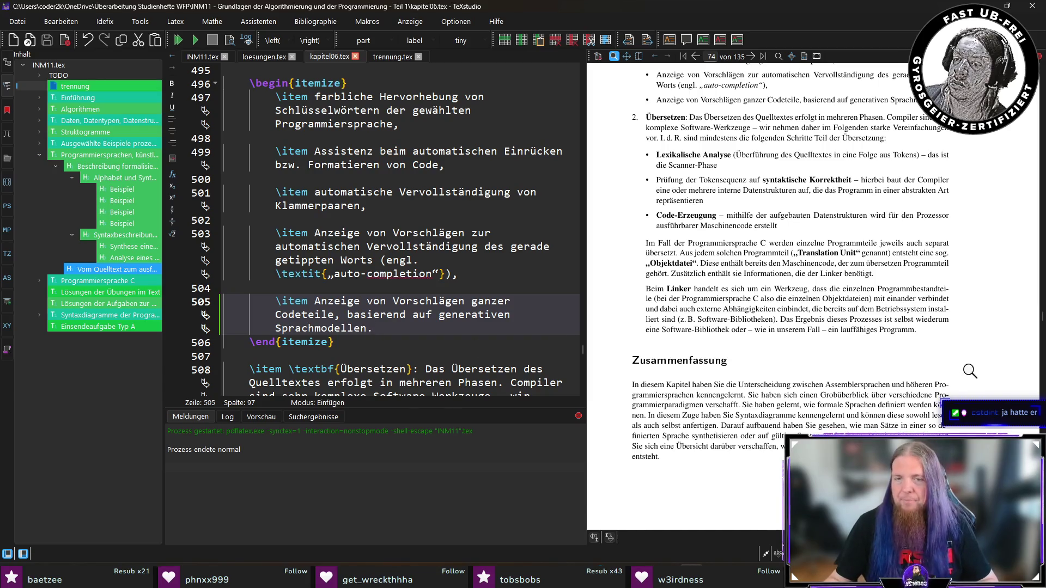
scroll(965, 372, down, 3)
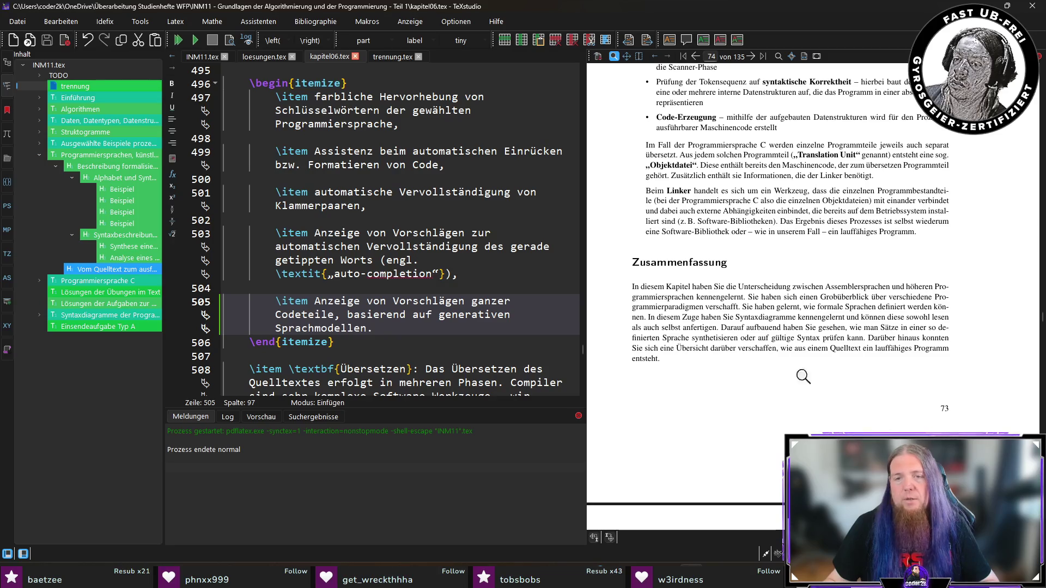
scroll(873, 382, down, 5)
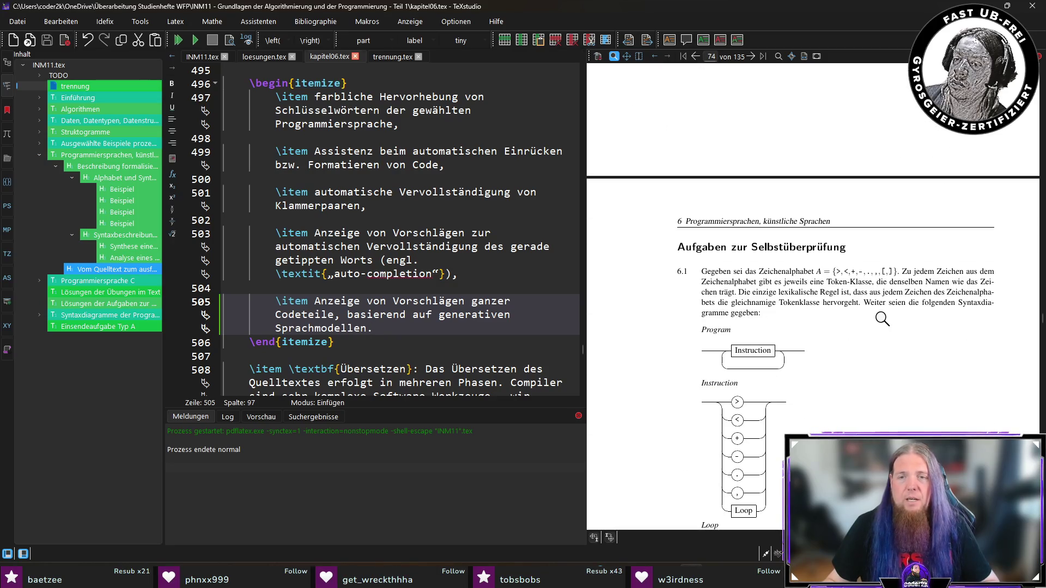
Jump to \begin{aufgaben} at line 527 from the exercise heading and recompile
ctrl+click(699, 248)
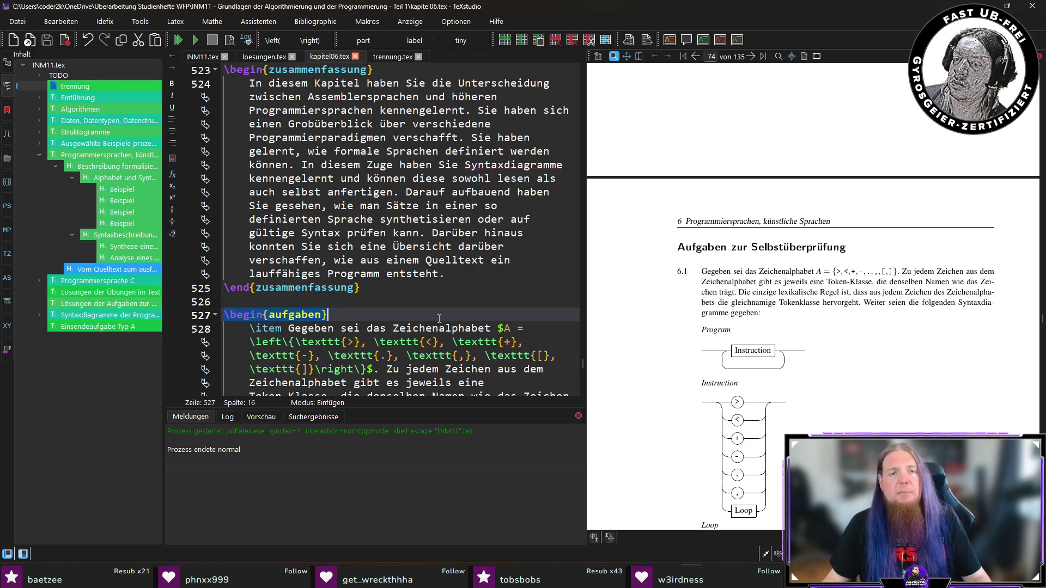
key(F5)
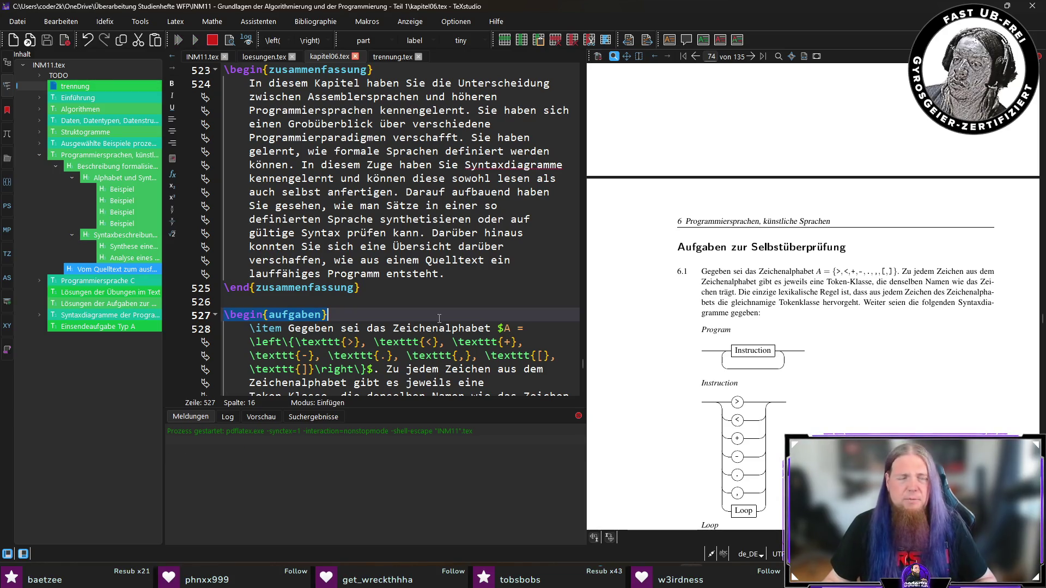